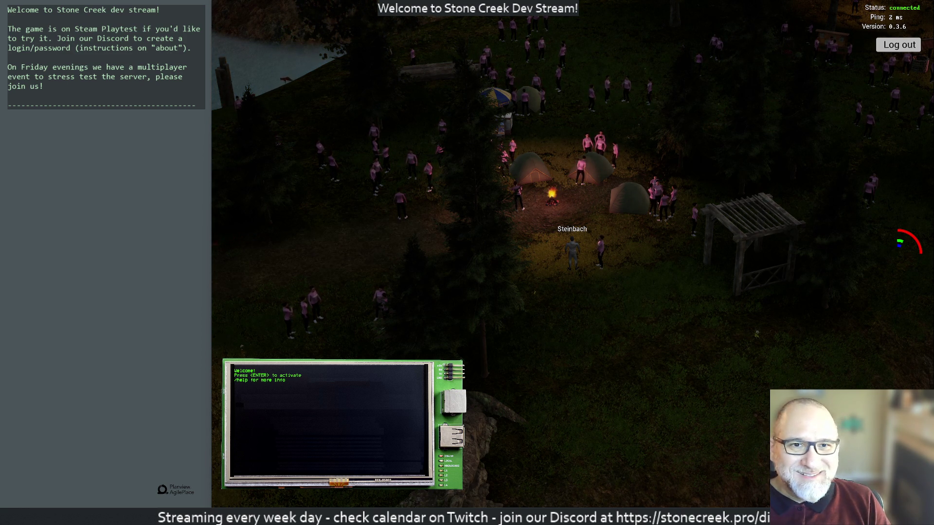
# Orbit the game camera around Steinbach until it faces the rocky shoreline and lake
pyautogui.moveTo(638, 276)
pyautogui.mouseDown()
pyautogui.moveTo(489, 228)
pyautogui.moveTo(386, 253)
pyautogui.mouseUp()
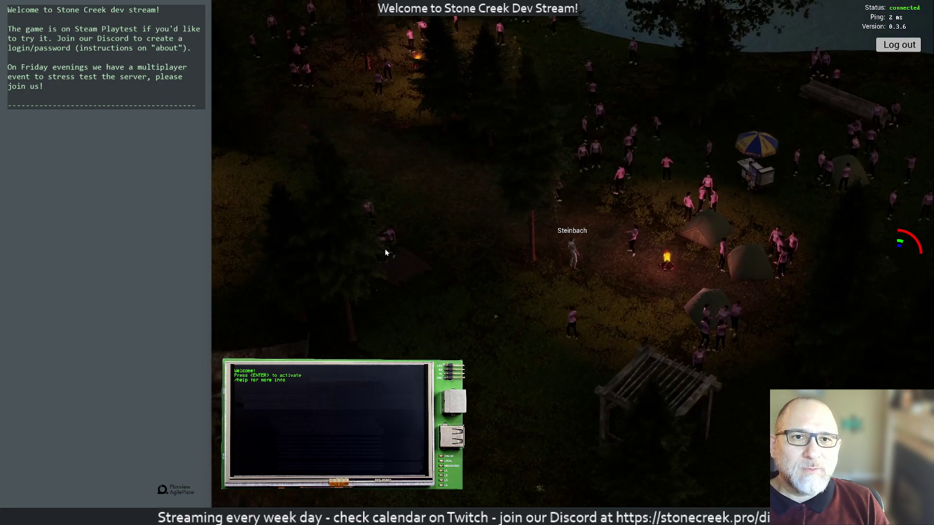
pyautogui.moveTo(547, 228)
pyautogui.mouseDown()
pyautogui.moveTo(663, 244)
pyautogui.moveTo(496, 260)
pyautogui.moveTo(444, 246)
pyautogui.moveTo(279, 267)
pyautogui.moveTo(523, 248)
pyautogui.moveTo(459, 239)
pyautogui.moveTo(488, 246)
pyautogui.moveTo(762, 233)
pyautogui.moveTo(802, 241)
pyautogui.moveTo(644, 227)
pyautogui.moveTo(575, 234)
pyautogui.mouseUp()
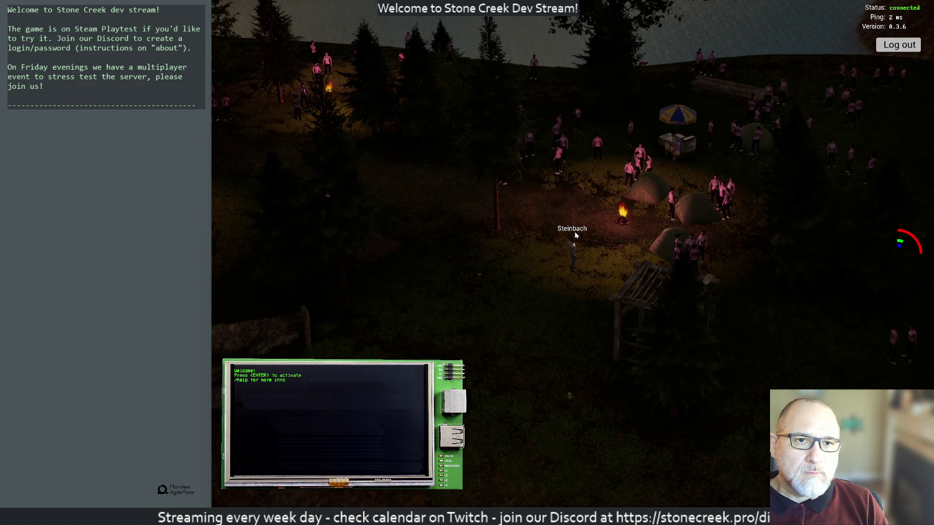
pyautogui.moveTo(574, 231)
pyautogui.mouseDown()
pyautogui.moveTo(493, 243)
pyautogui.moveTo(300, 243)
pyautogui.moveTo(496, 265)
pyautogui.moveTo(327, 218)
pyautogui.moveTo(381, 221)
pyautogui.moveTo(685, 273)
pyautogui.moveTo(812, 309)
pyautogui.moveTo(900, 315)
pyautogui.mouseUp()
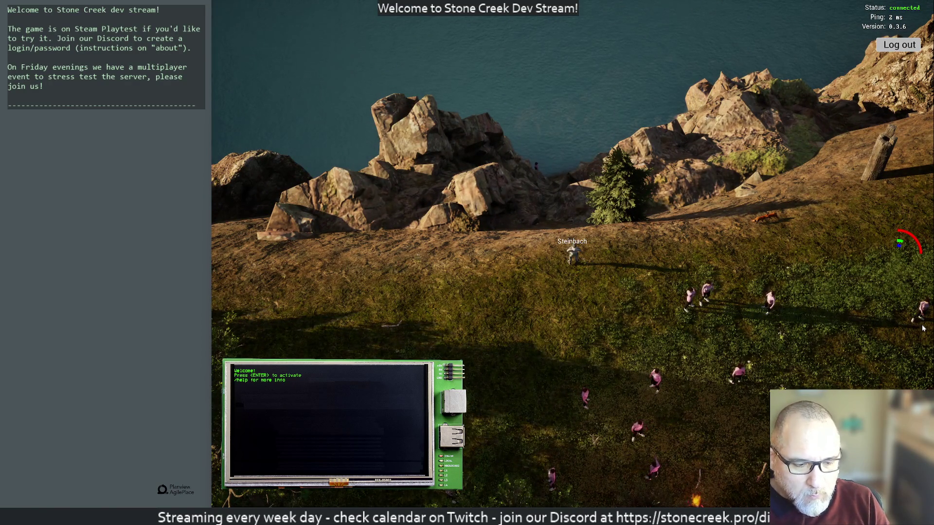
# Restore the editor interface, clear the '101' Outliner search, and stop the play session
pyautogui.press('F11')
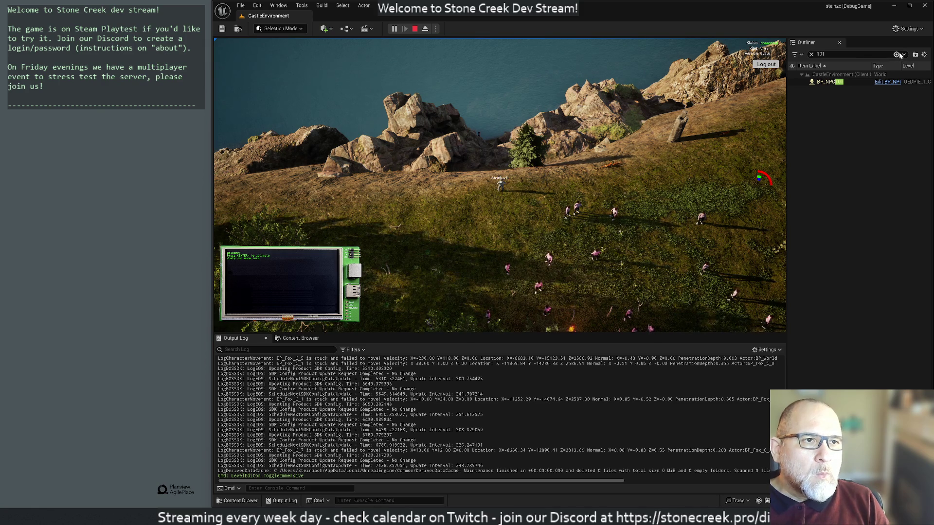
pyautogui.click(811, 54)
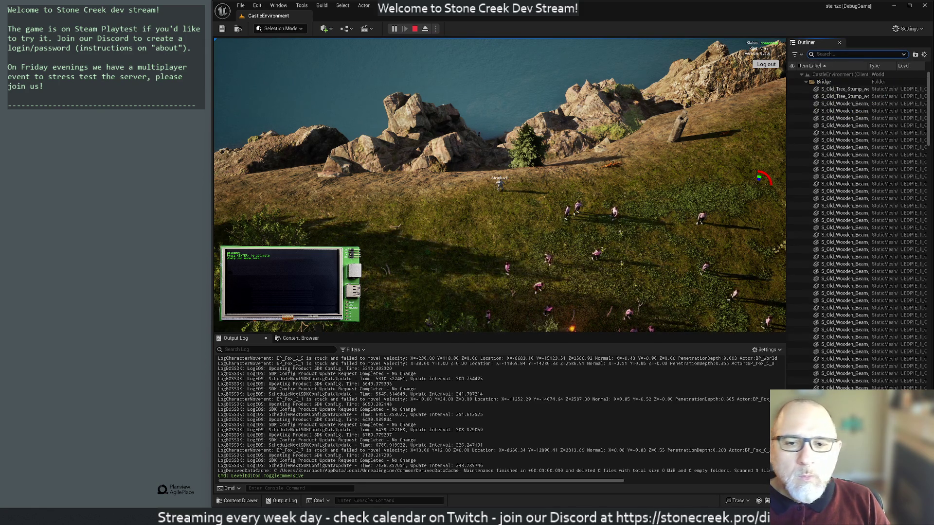
pyautogui.click(415, 28)
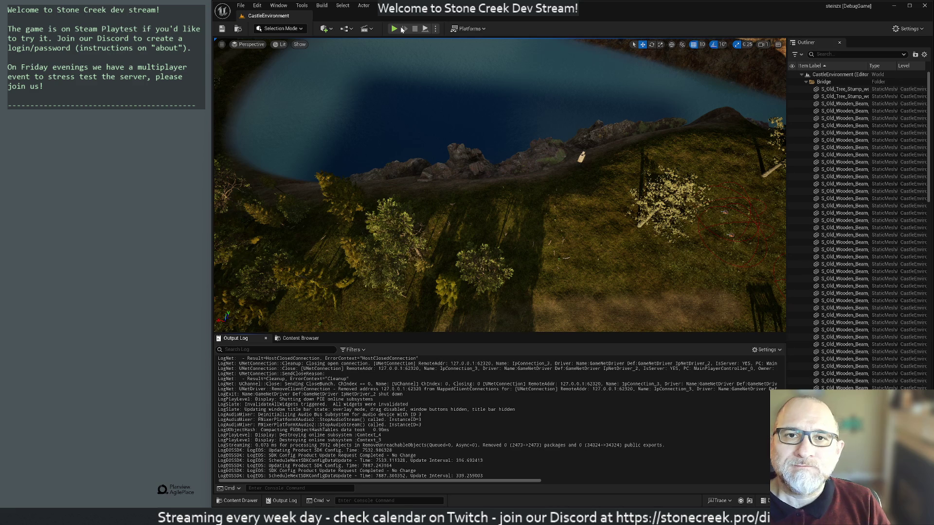
# Play the level briefly to watch the NPC stuck warnings, then stop and return to the source code
pyautogui.click(394, 29)
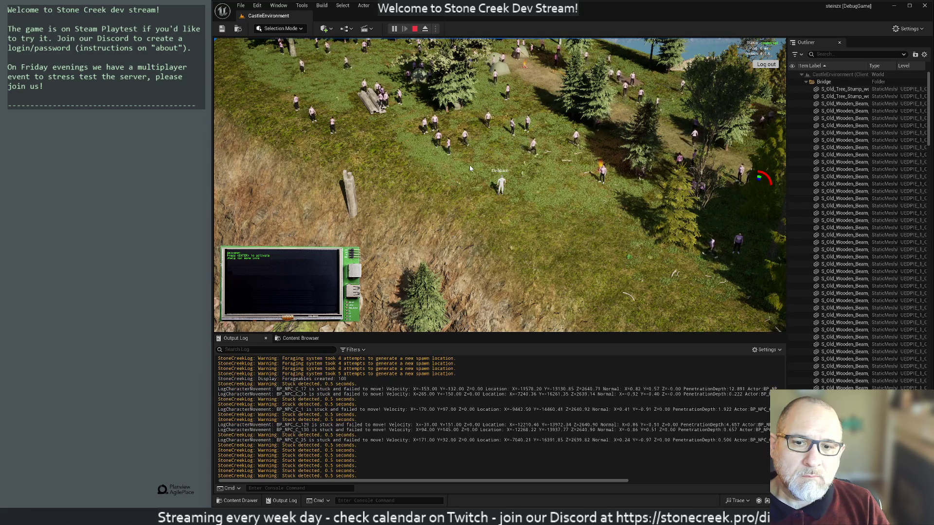
pyautogui.press('Escape')
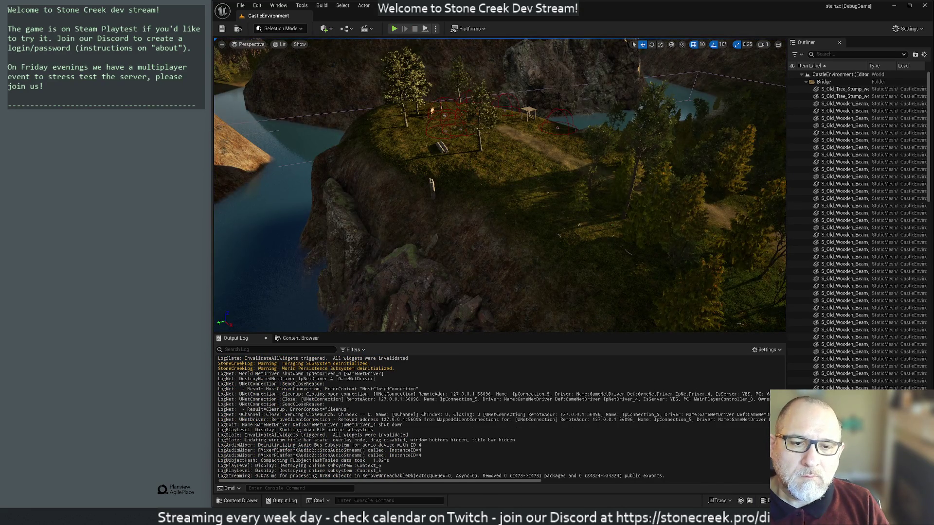
pyautogui.hotkey('alt', 'Tab')
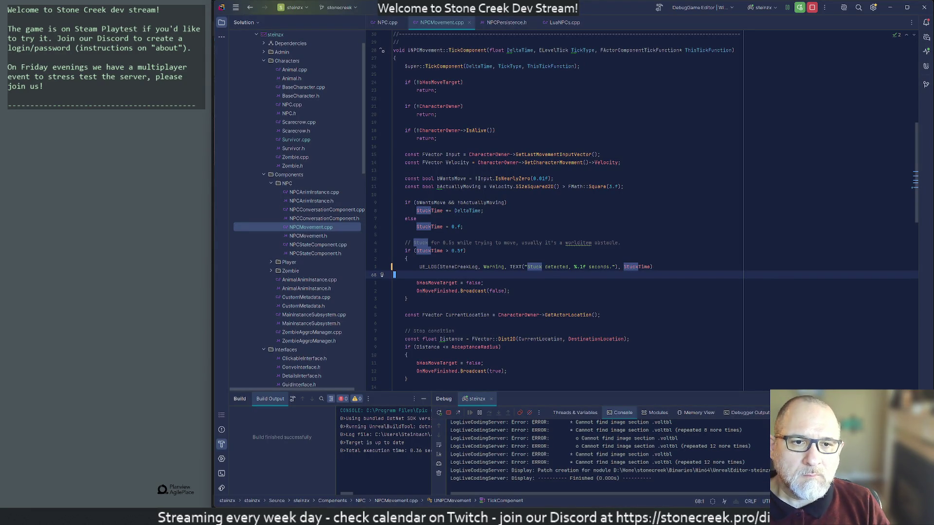
# Extend the stuck-warning UE_LOG with ', actor = %s.' and CharacterOwner->GetHumanReadableName()
pyautogui.press('Up')
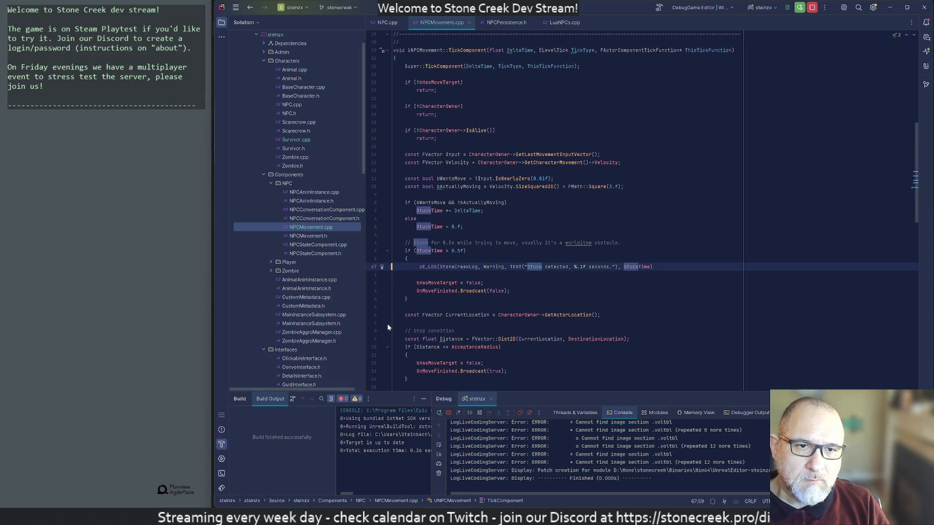
pyautogui.hotkey('ctrl', 'Right')
pyautogui.hotkey('ctrl', 'Right')
pyautogui.hotkey('ctrl', 'Right')
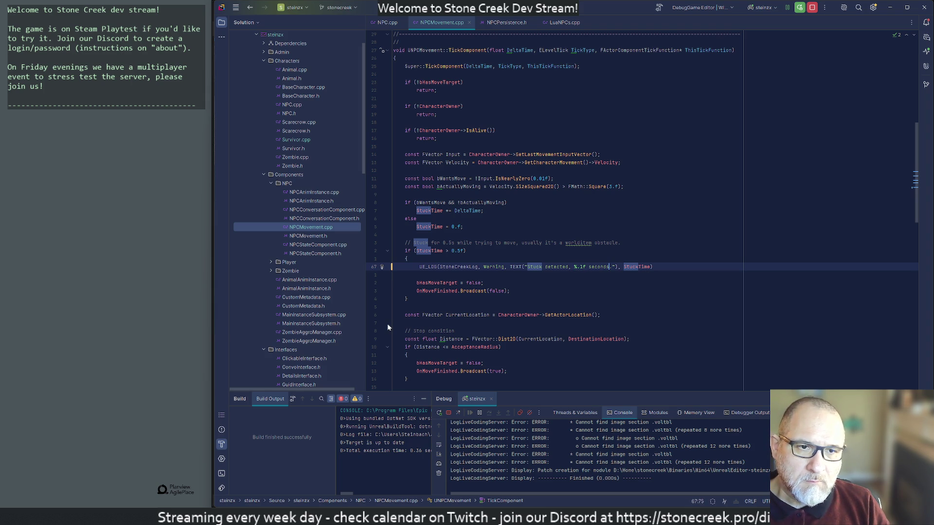
pyautogui.write(', actor = %')
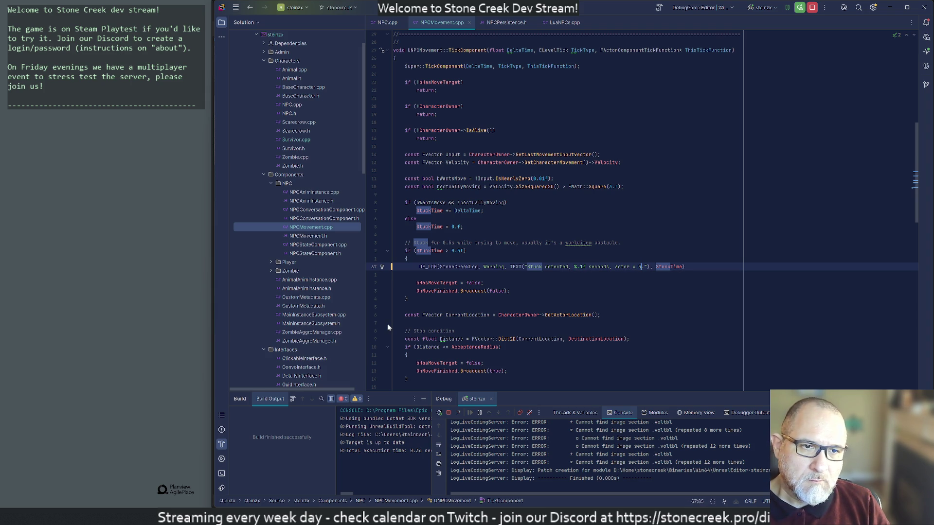
pyautogui.write('s.')
pyautogui.press('End')
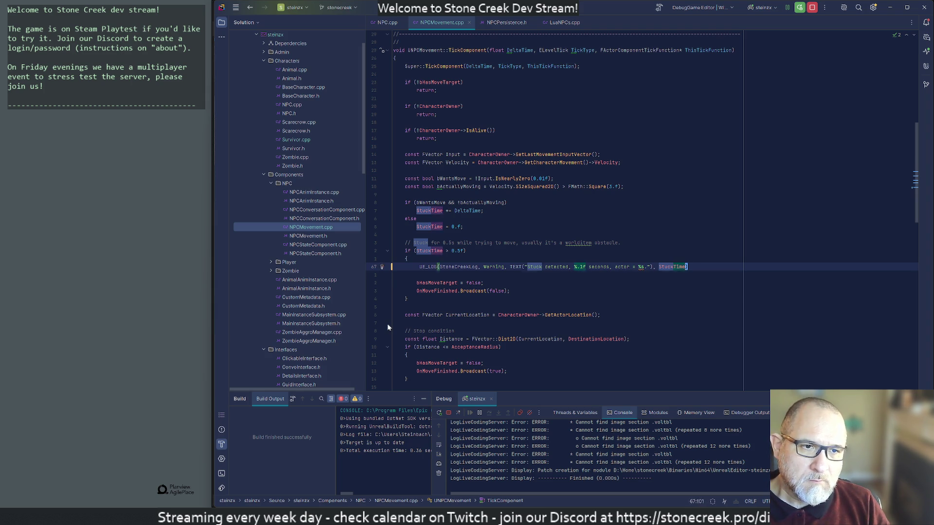
pyautogui.write(', *')
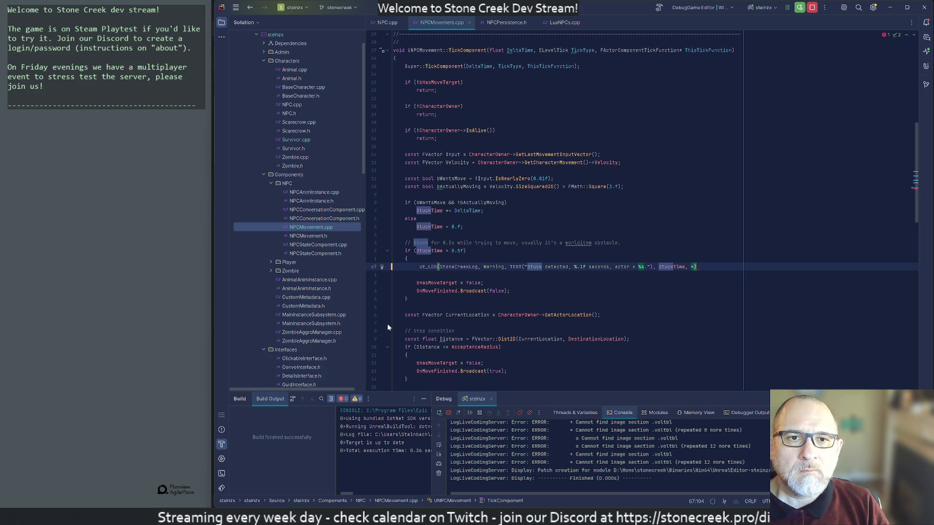
pyautogui.write('Character')
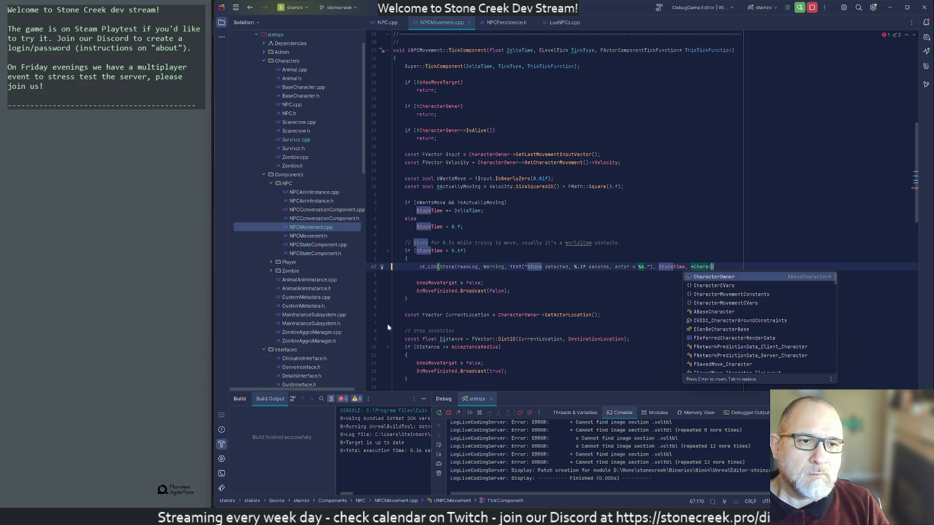
pyautogui.write('Owner->')
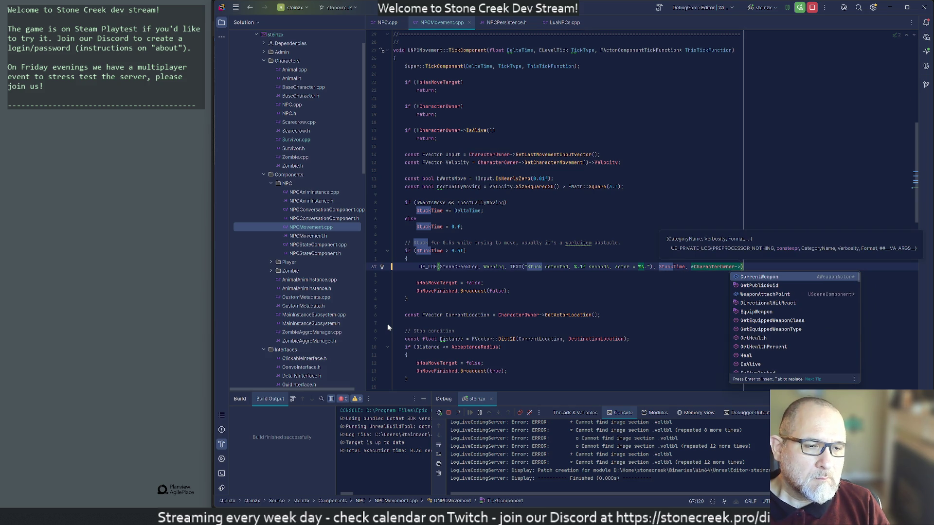
pyautogui.write('Nam')
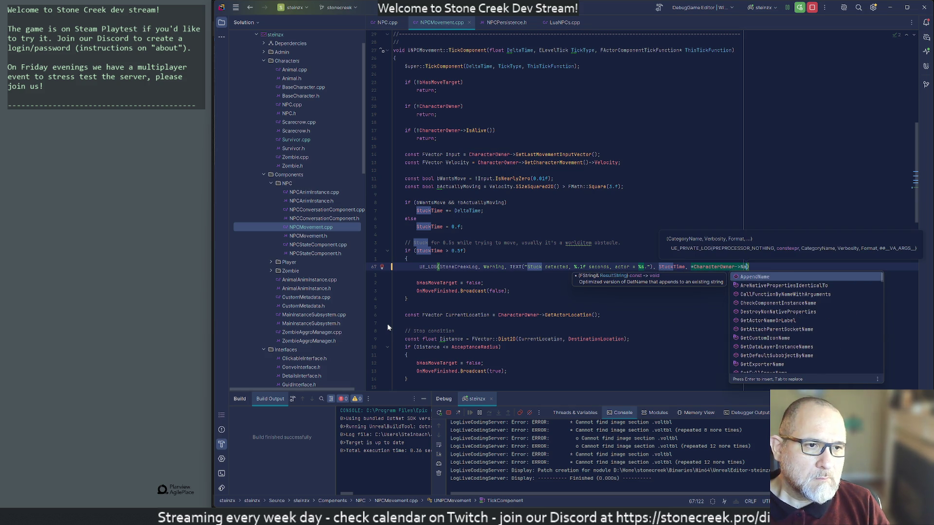
pyautogui.press('BackSpace')
pyautogui.press('BackSpace')
pyautogui.press('BackSpace')
pyautogui.write('Get')
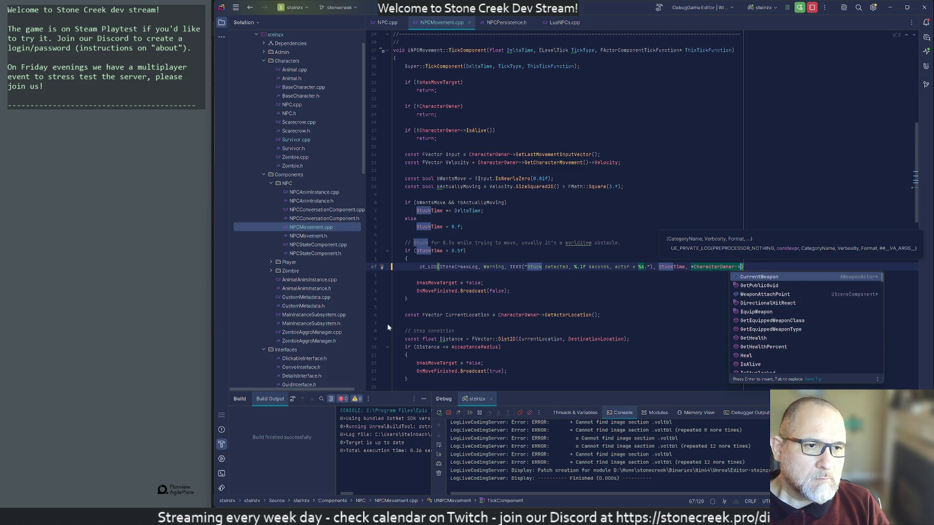
pyautogui.write('Hum')
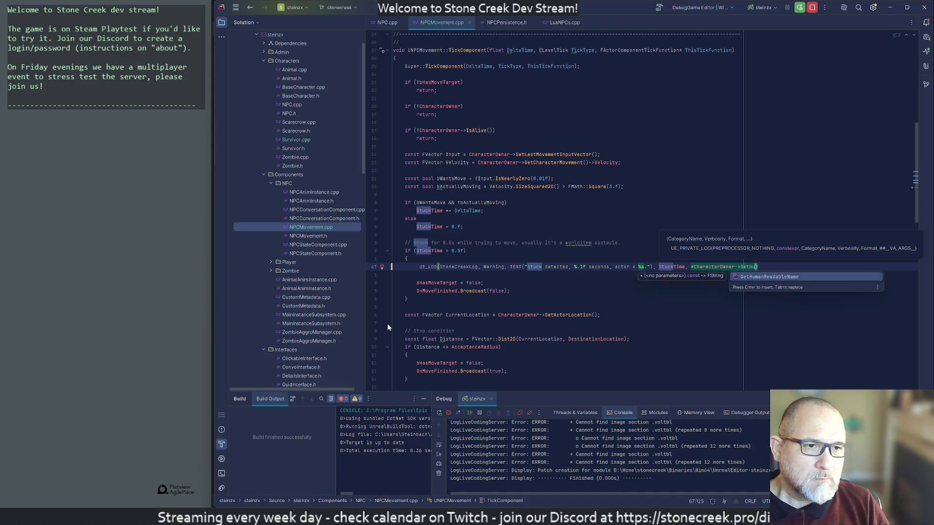
pyautogui.press('Return')
pyautogui.write(');')
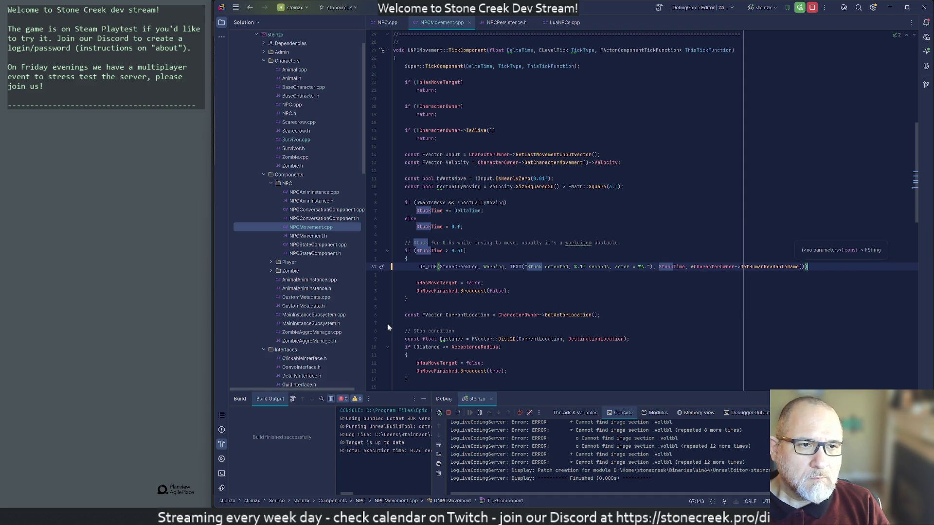
# Tidy the lines around the log call, removing the extra blank line and stray leading space
pyautogui.press('Return')
pyautogui.press('Up')
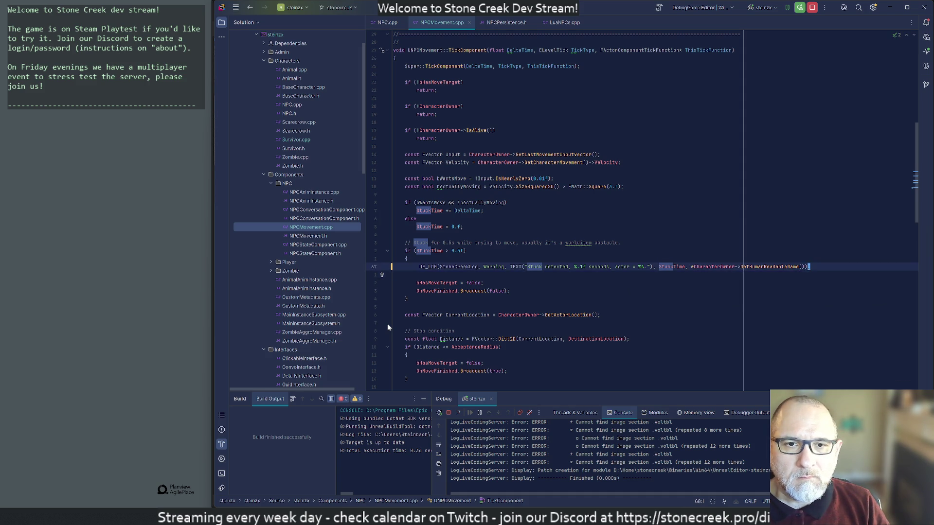
pyautogui.hotkey('ctrl', 'Return')
pyautogui.hotkey('ctrl', 'z')
pyautogui.hotkey('ctrl', 'z')
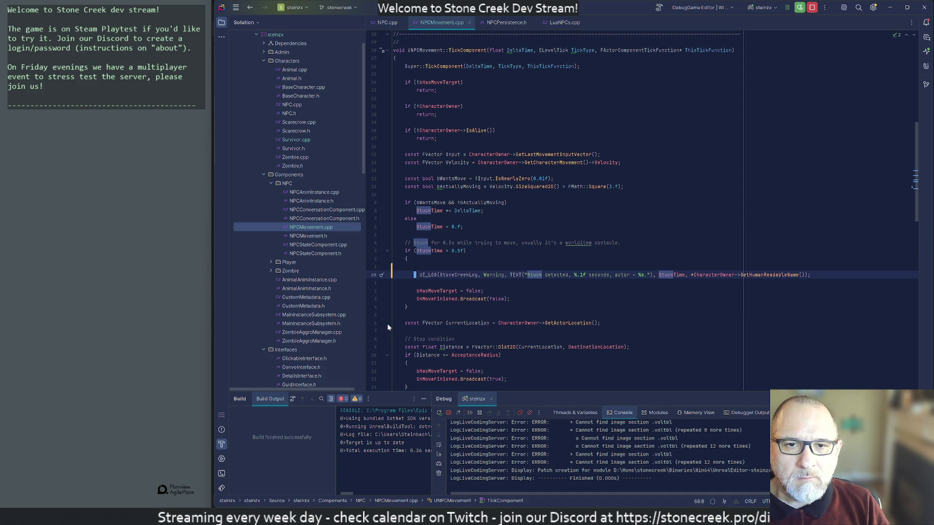
pyautogui.press('BackSpace')
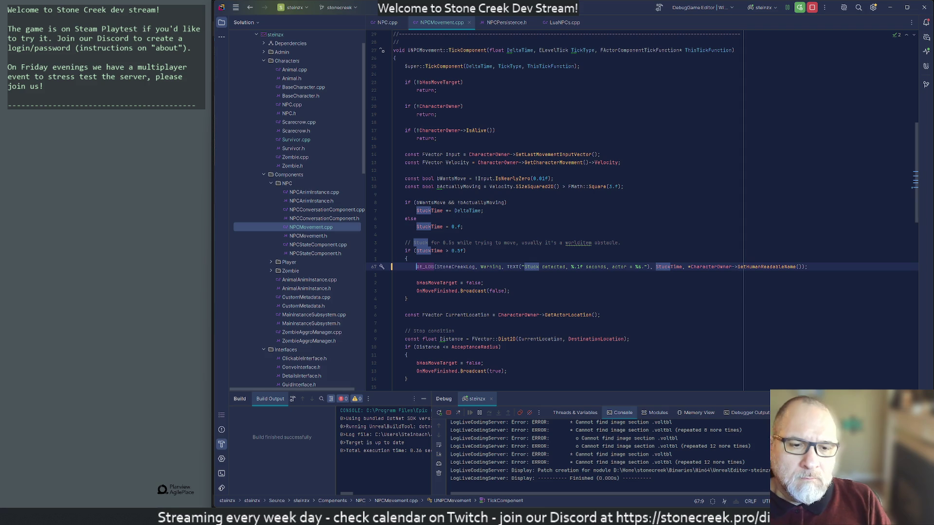
# Hot-reload the NPCMovement change with Live Coding (Ctrl+Alt+F11) twice, closing the compile window each time
pyautogui.hotkey('alt', 'Tab')
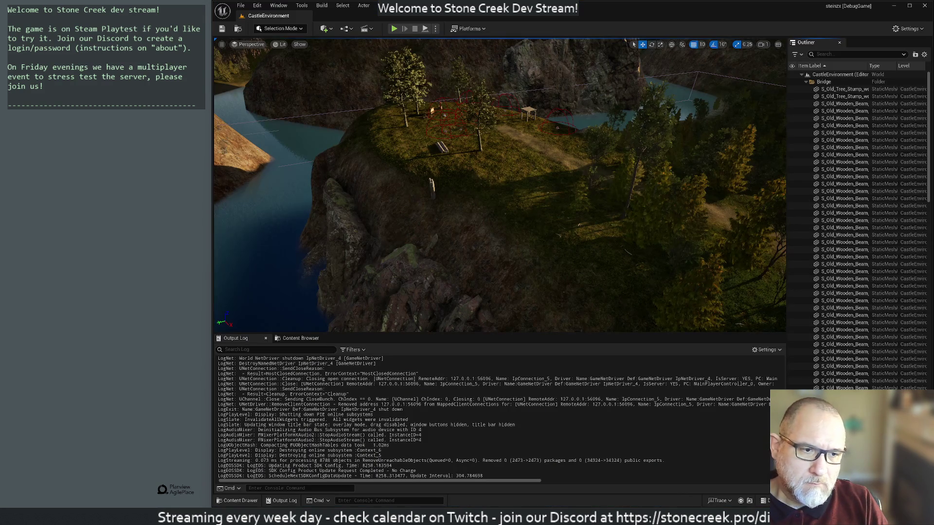
pyautogui.hotkey('ctrl', 'alt', 'F11')
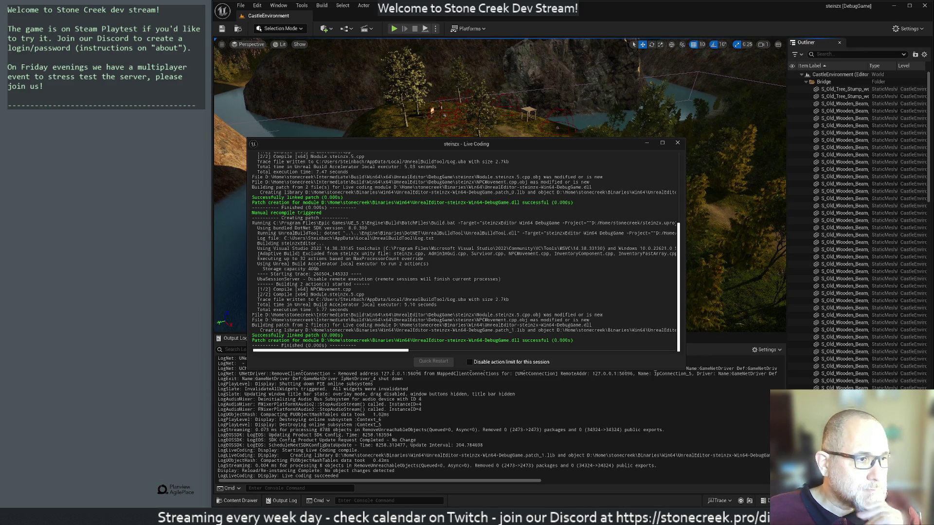
pyautogui.click(677, 142)
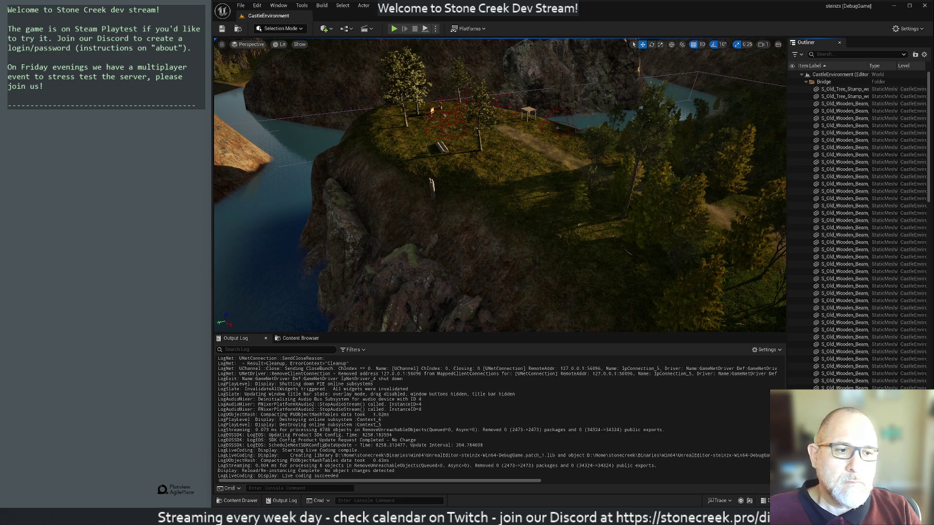
pyautogui.hotkey('ctrl', 'alt', 'F11')
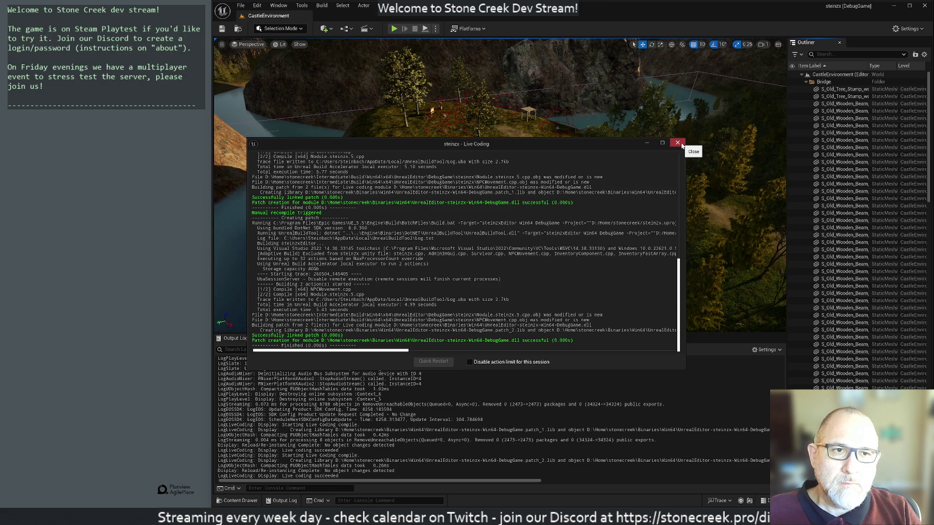
pyautogui.click(678, 143)
# Start Play-In-Editor with Alt+P so the NPCs run and log stuck warnings
pyautogui.hotkey('alt', 'p')
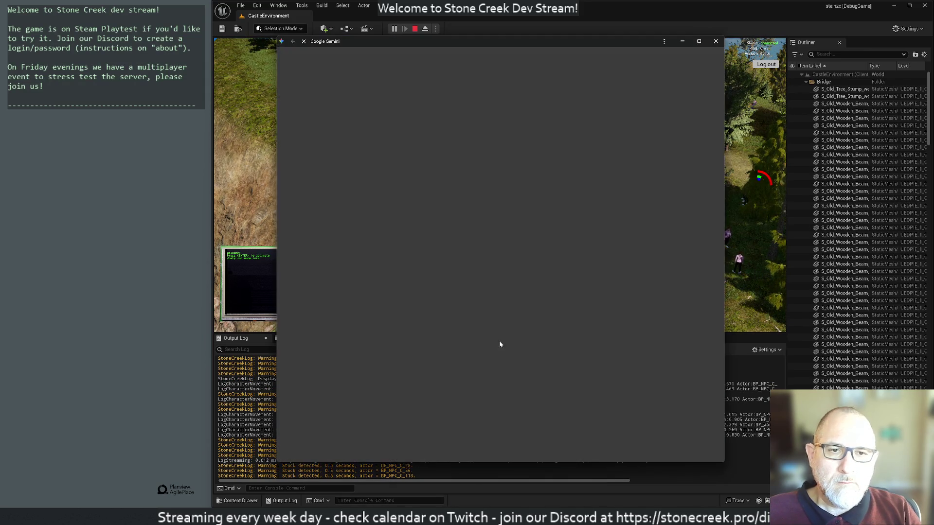
# Ask Gemini how to stop an NPC sent to coordinates from falling down a cliff in Unreal Engine
pyautogui.write('in u')
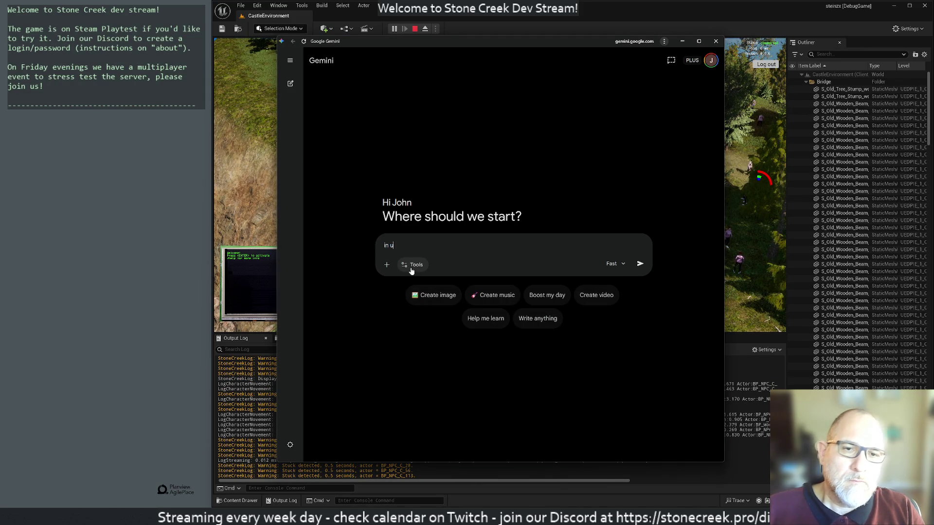
pyautogui.write('nreal engine, m')
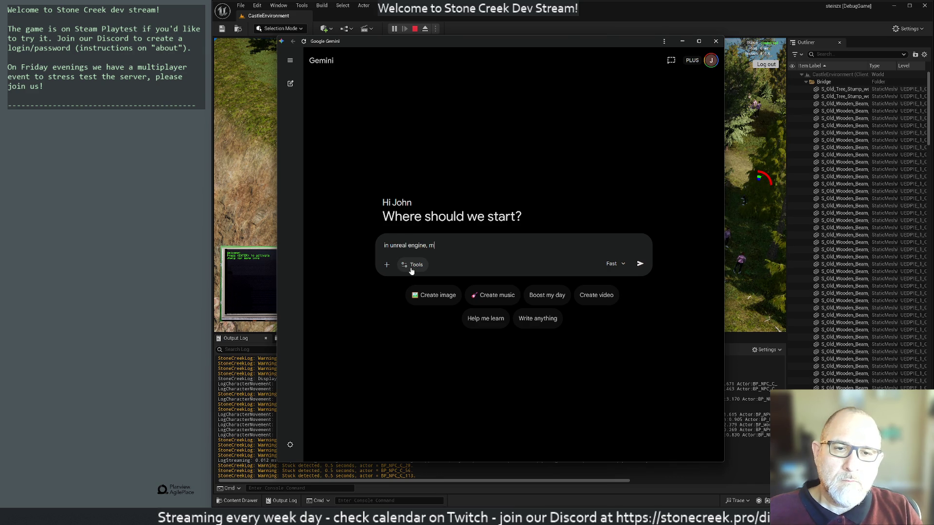
pyautogui.write('y NPC is t')
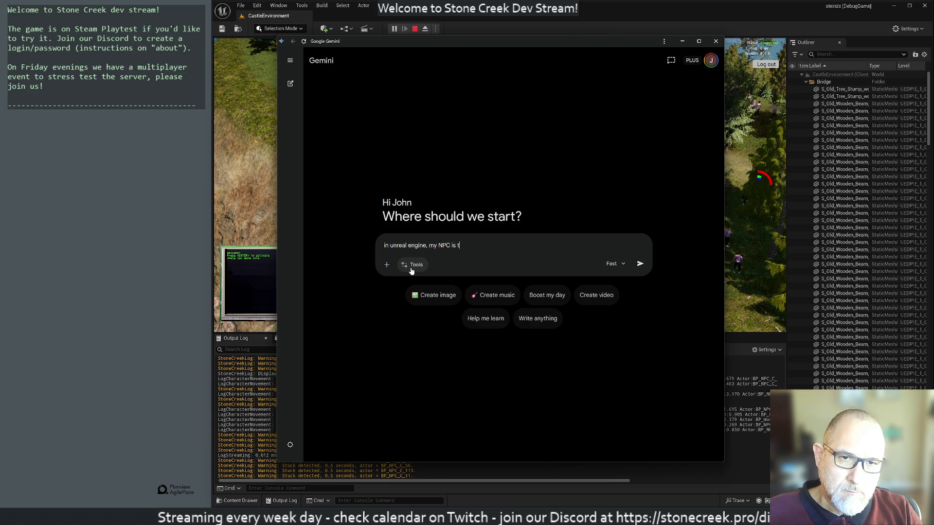
pyautogui.write('old to move to somw')
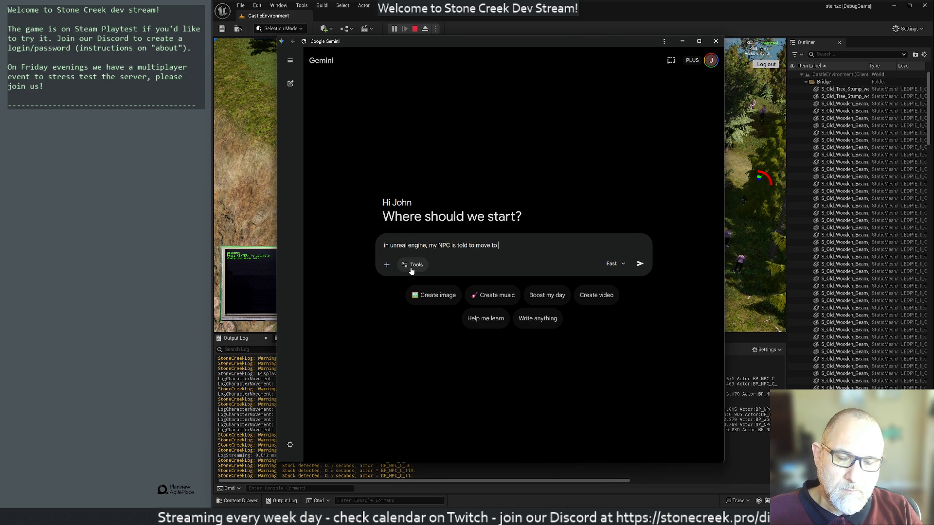
pyautogui.press('BackSpace')
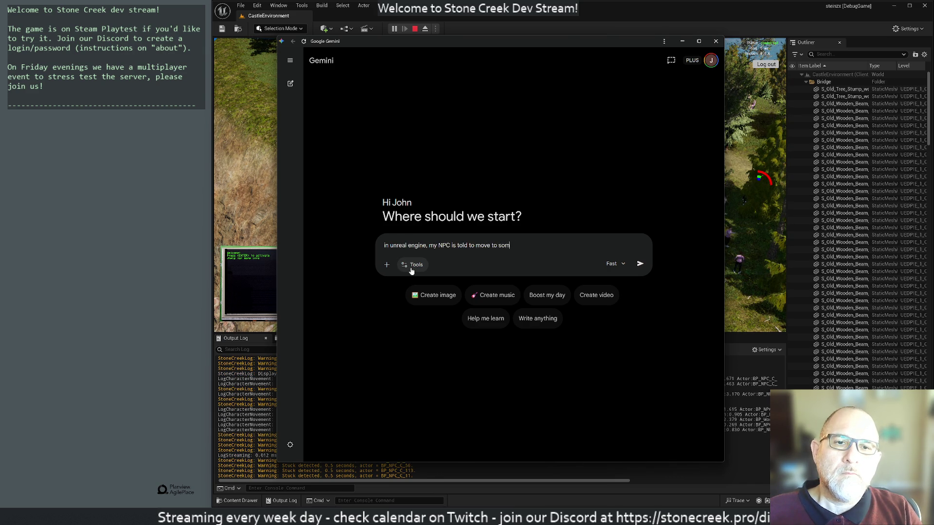
pyautogui.write('e coordinates but t')
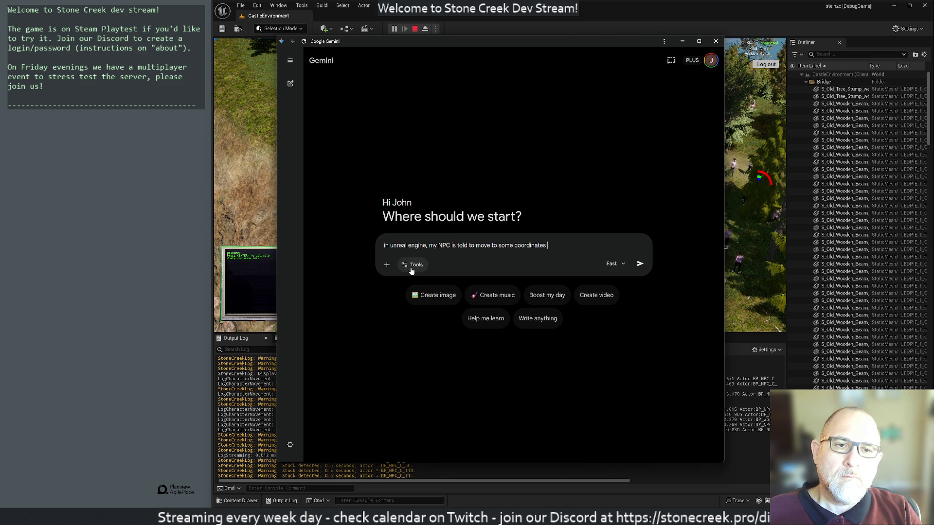
pyautogui.write('heir Z ax')
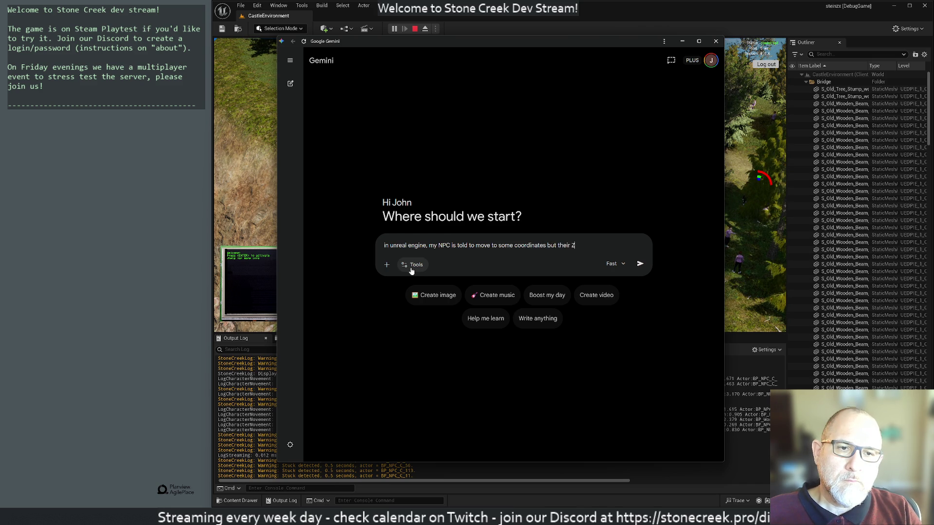
pyautogui.press('BackSpace')
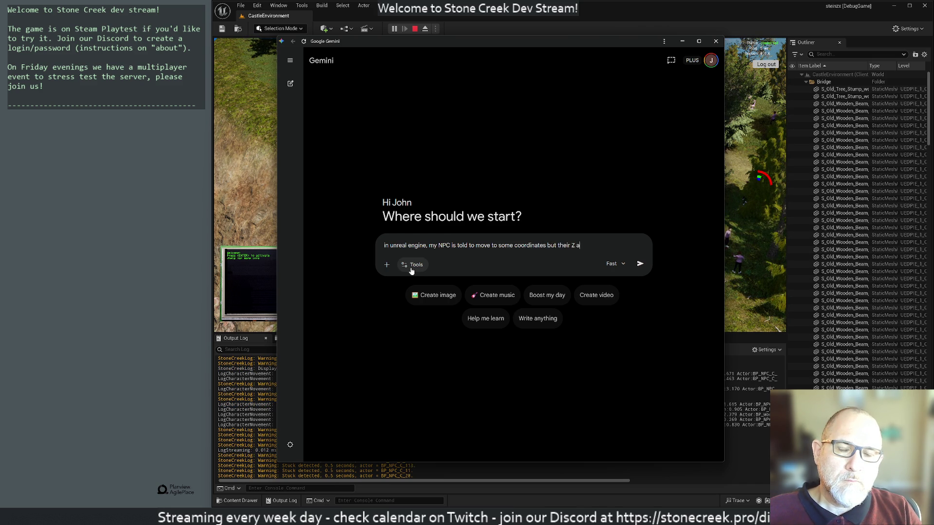
pyautogui.press('BackSpace')
pyautogui.press('BackSpace')
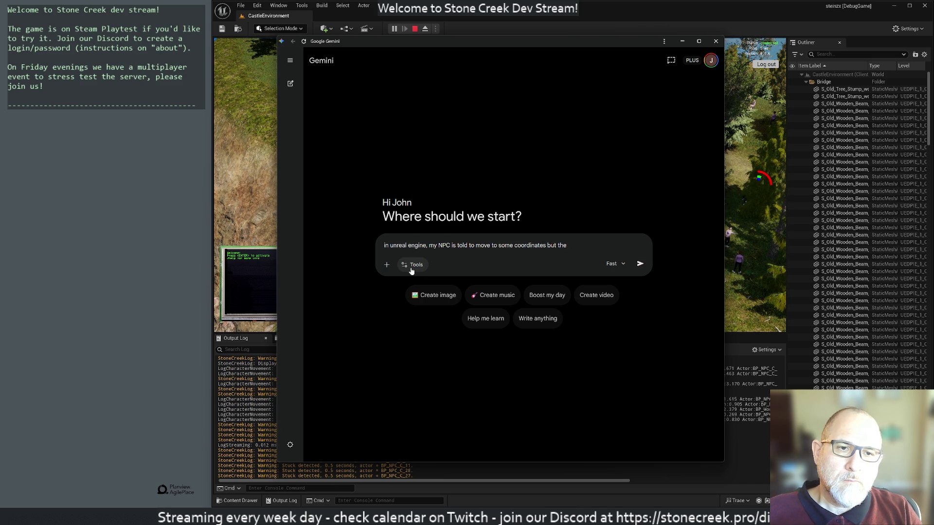
pyautogui.write('y are falling')
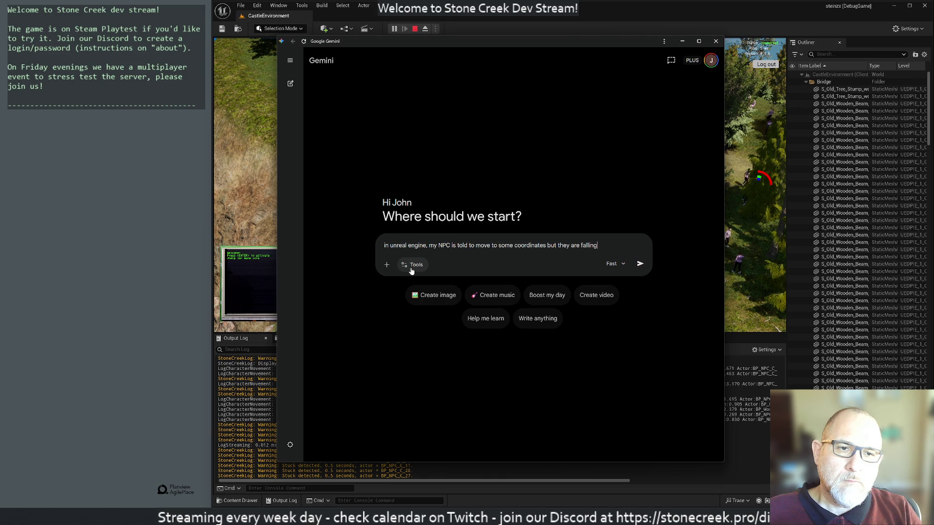
pyautogui.write(' down a')
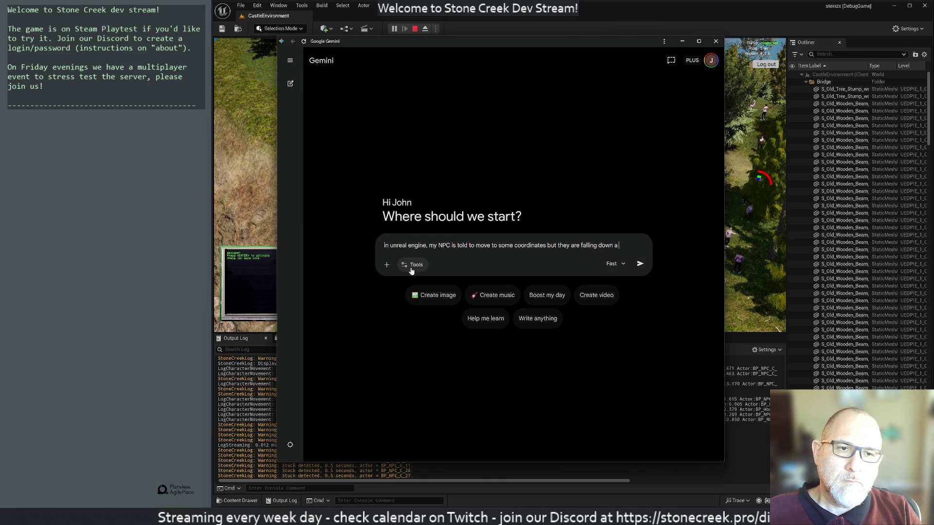
pyautogui.write(' cliff. How')
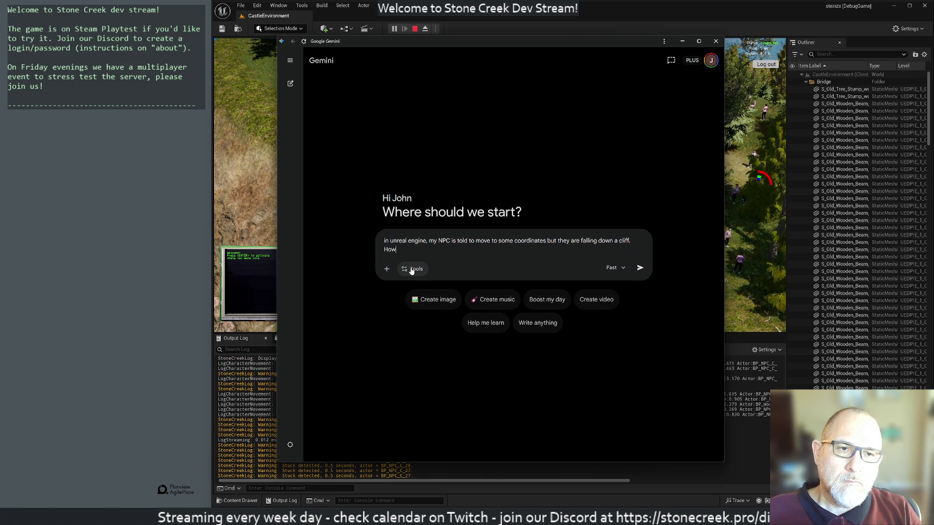
pyautogui.write(' can I')
pyautogui.write(' avoi')
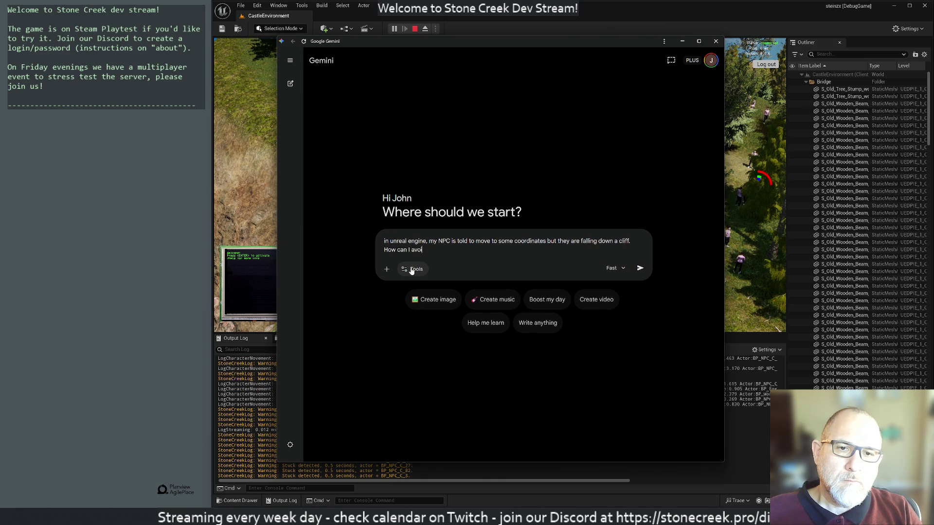
pyautogui.write('d this?')
pyautogui.press('Return')
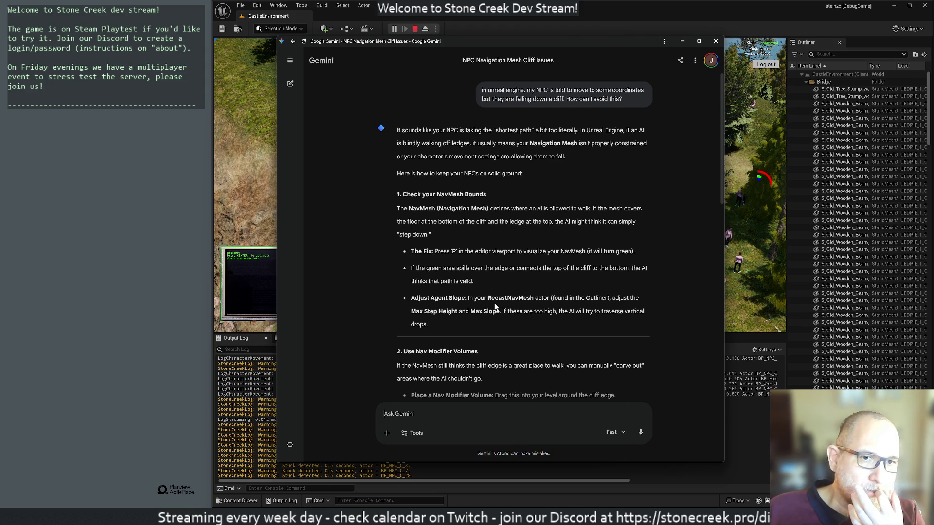
# Stop the play session and show the green NavMesh overlay with P, viewing the canyon
pyautogui.click(375, 15)
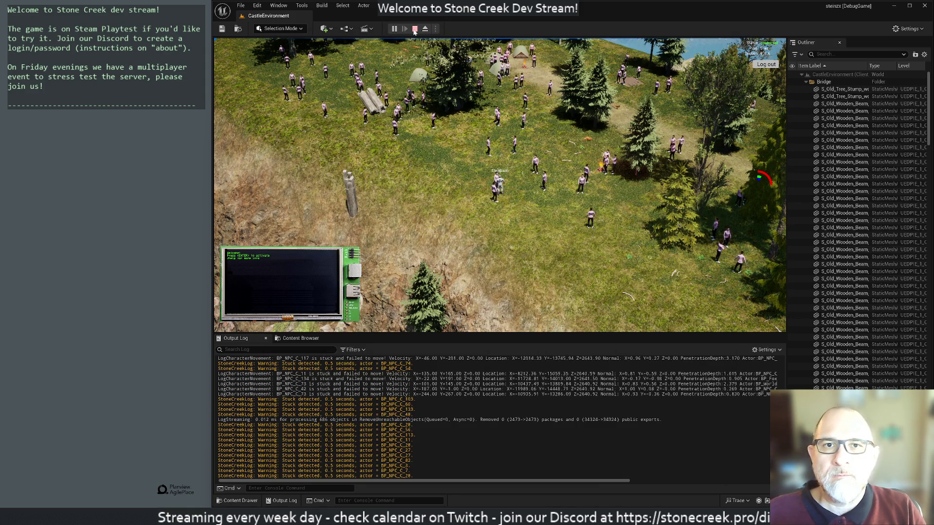
pyautogui.click(414, 28)
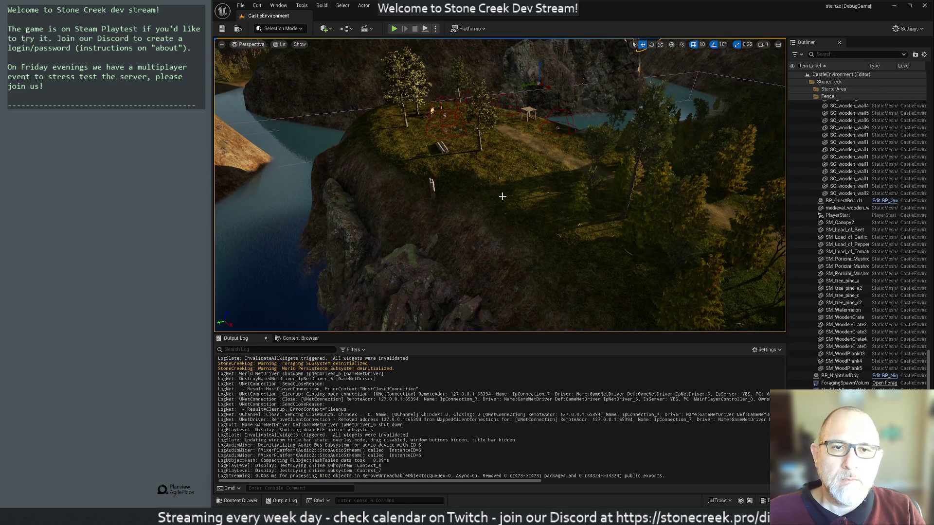
pyautogui.press('p')
pyautogui.moveTo(502, 196)
pyautogui.mouseDown()
pyautogui.moveTo(494, 163)
pyautogui.moveTo(494, 190)
pyautogui.moveTo(469, 182)
pyautogui.moveTo(469, 148)
pyautogui.mouseUp()
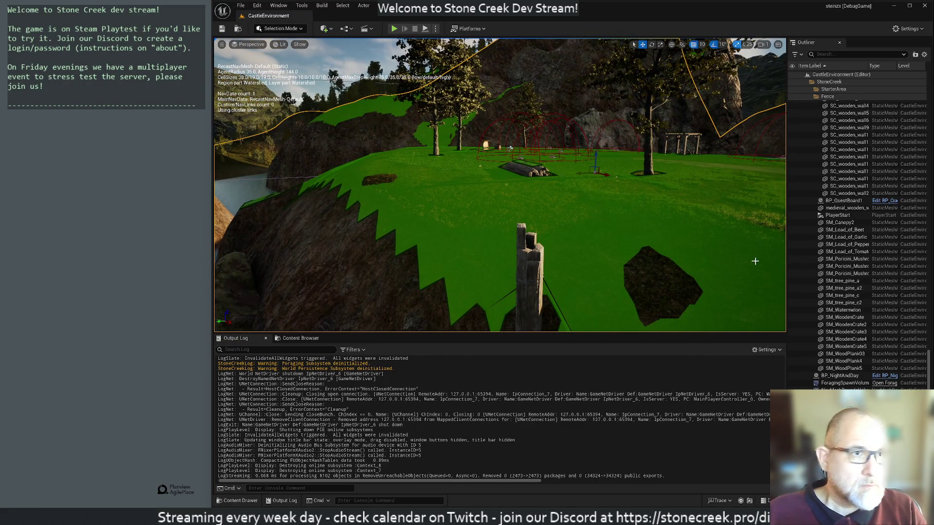
# Collapse the Bridge, Lighting, Mountains, Boulders, Ruins and Fence folders, keeping StoneCreek expanded
pyautogui.scroll(15, 852, 283)
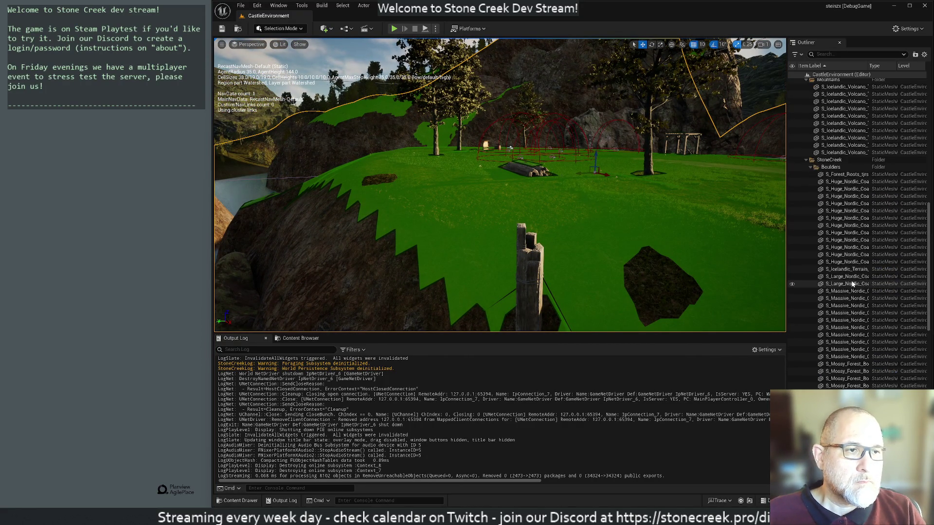
pyautogui.scroll(10, 851, 283)
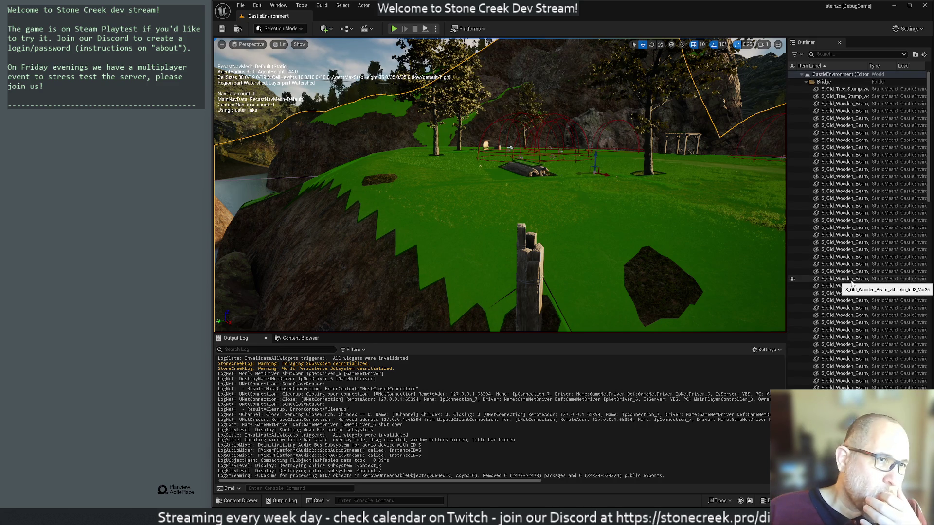
pyautogui.click(806, 82)
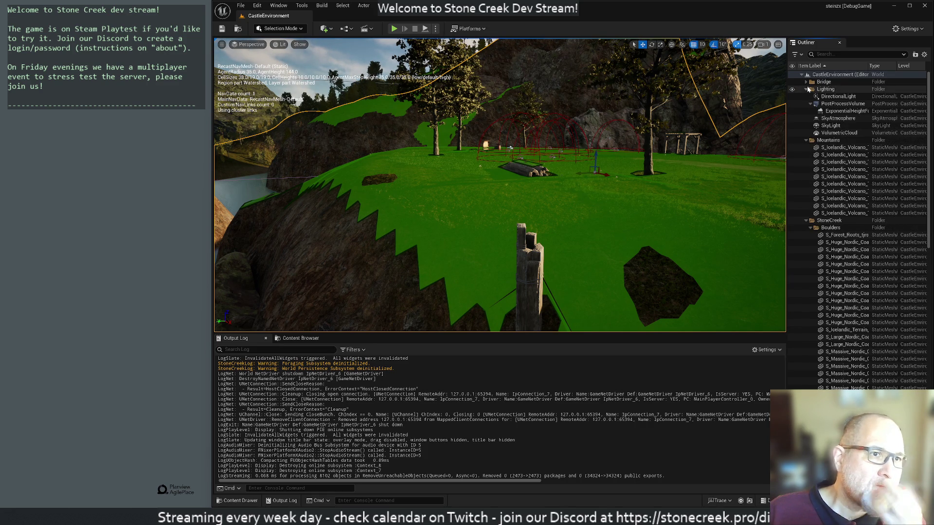
pyautogui.click(806, 90)
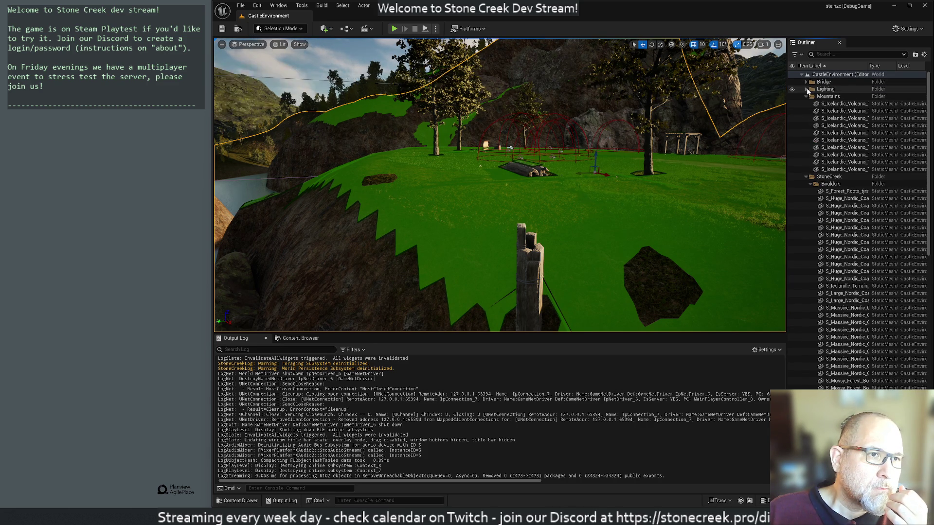
pyautogui.click(806, 96)
pyautogui.click(806, 103)
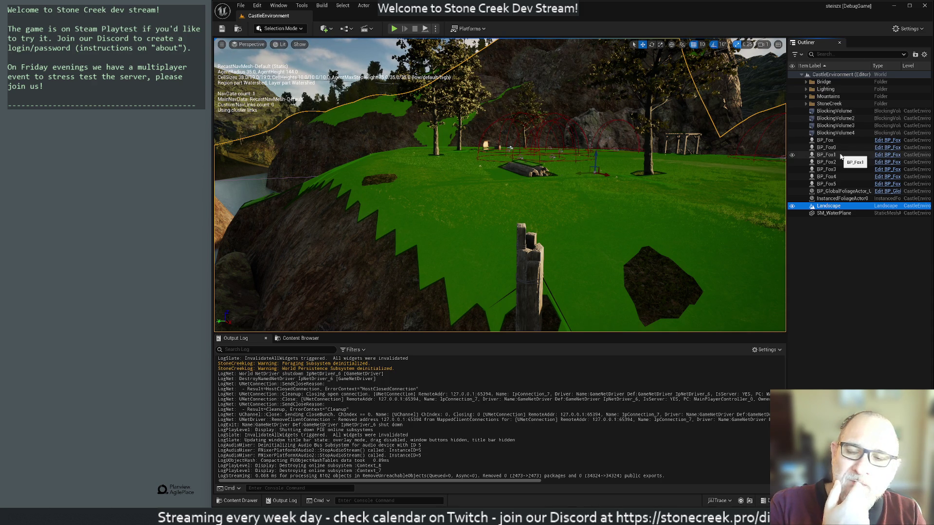
pyautogui.click(806, 105)
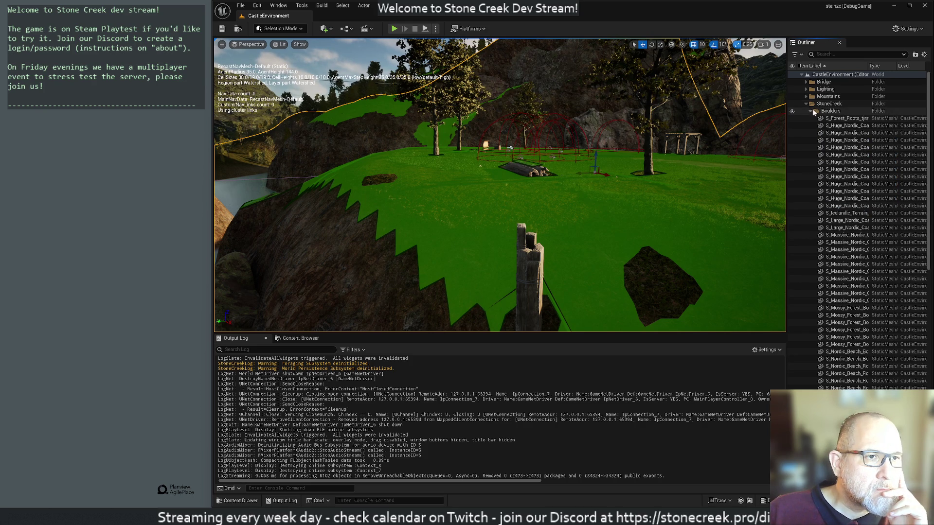
pyautogui.click(810, 111)
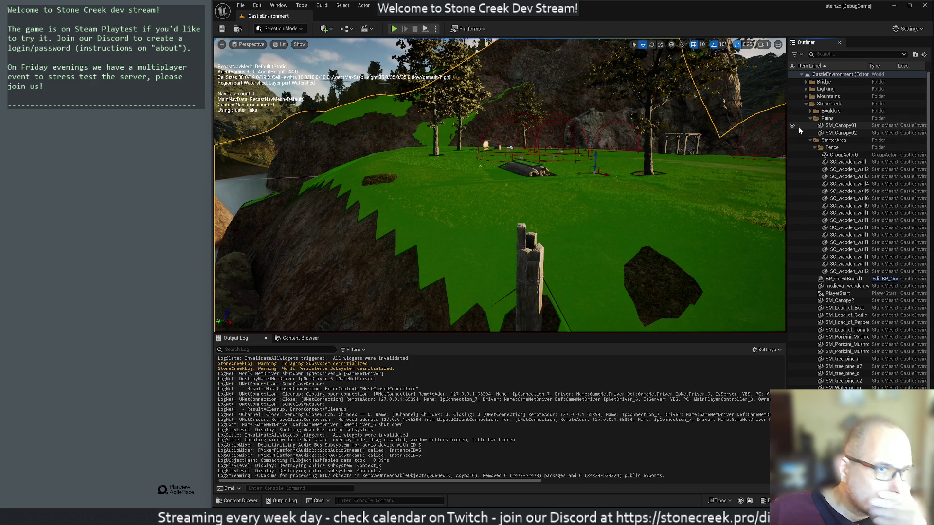
pyautogui.click(811, 119)
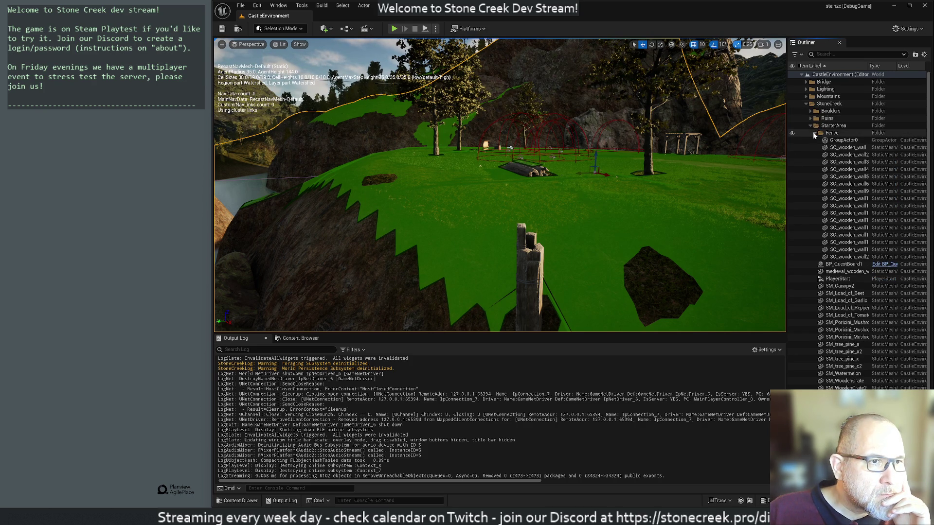
pyautogui.click(814, 133)
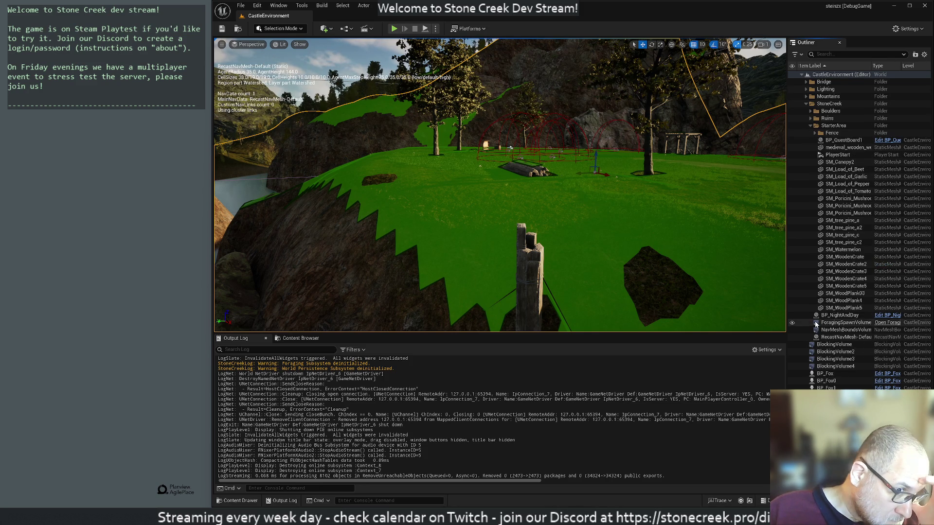
# Select NavMeshBoundsVolume and show its properties in Window > Details > Details 1
pyautogui.click(838, 330)
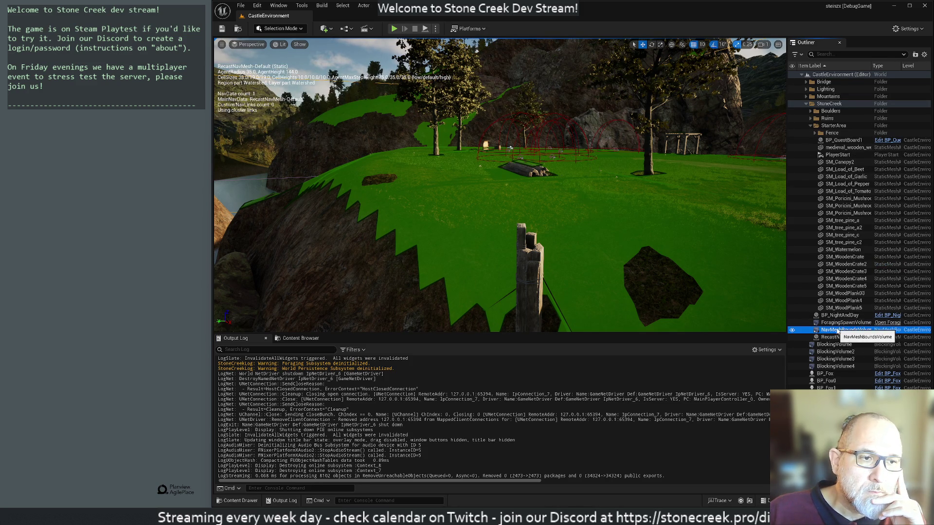
pyautogui.click(277, 6)
pyautogui.moveTo(316, 51)
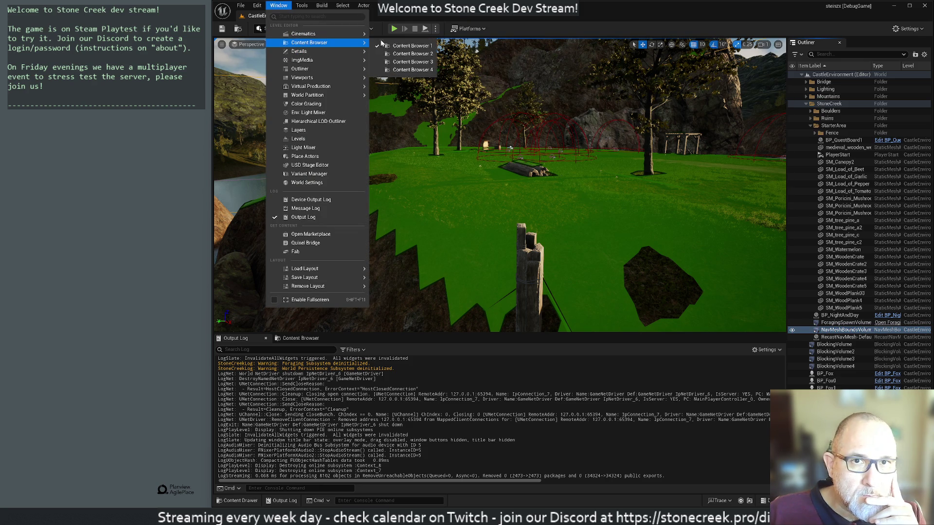
pyautogui.click(394, 54)
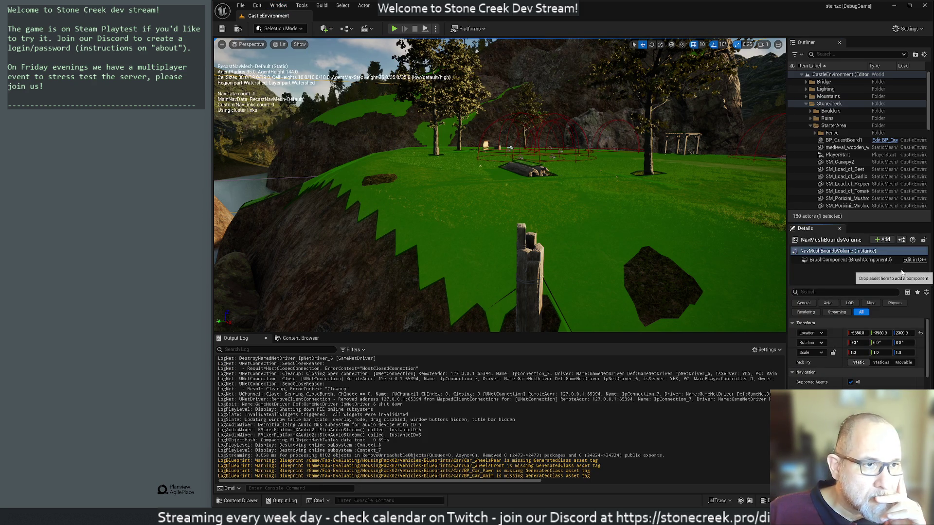